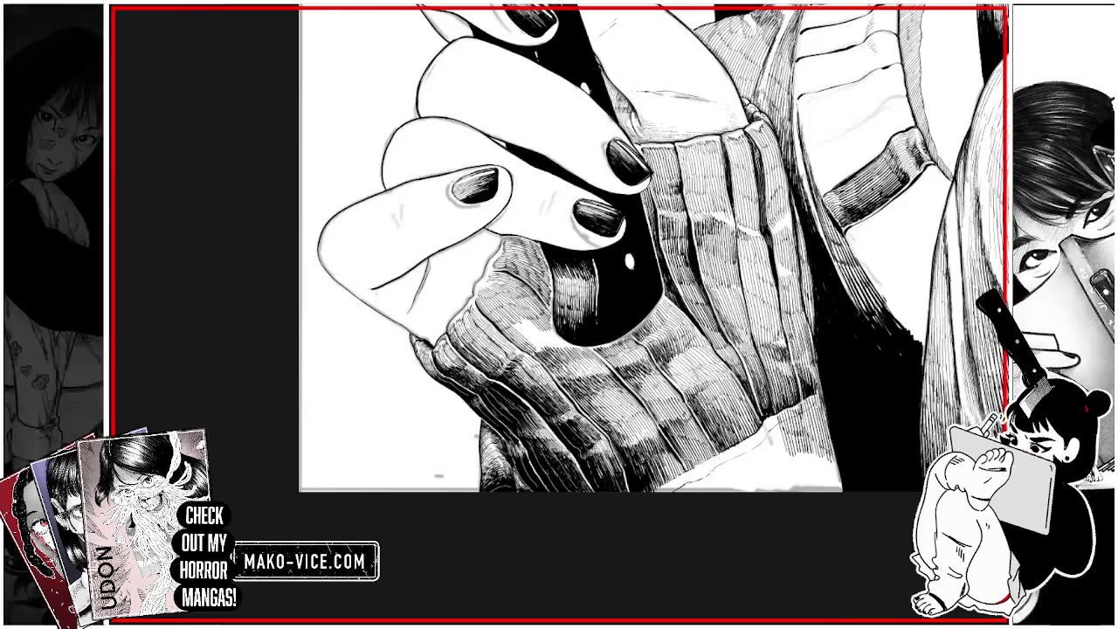
# - Hatch the sweater ribs darker, add a small white highlight on the black knife, and draw another rib line
pyautogui.moveTo(517, 325)
pyautogui.mouseDown()
pyautogui.moveTo(530, 339)
pyautogui.moveTo(538, 332)
pyautogui.moveTo(542, 351)
pyautogui.moveTo(570, 350)
pyautogui.mouseUp()
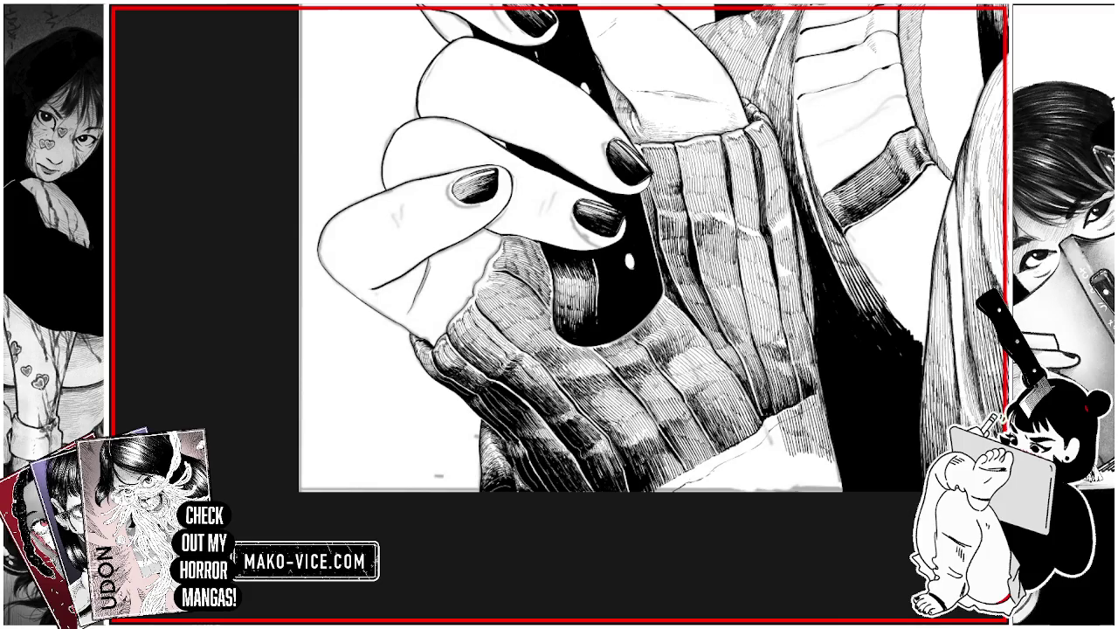
pyautogui.moveTo(543, 257); pyautogui.dragTo(550, 275)
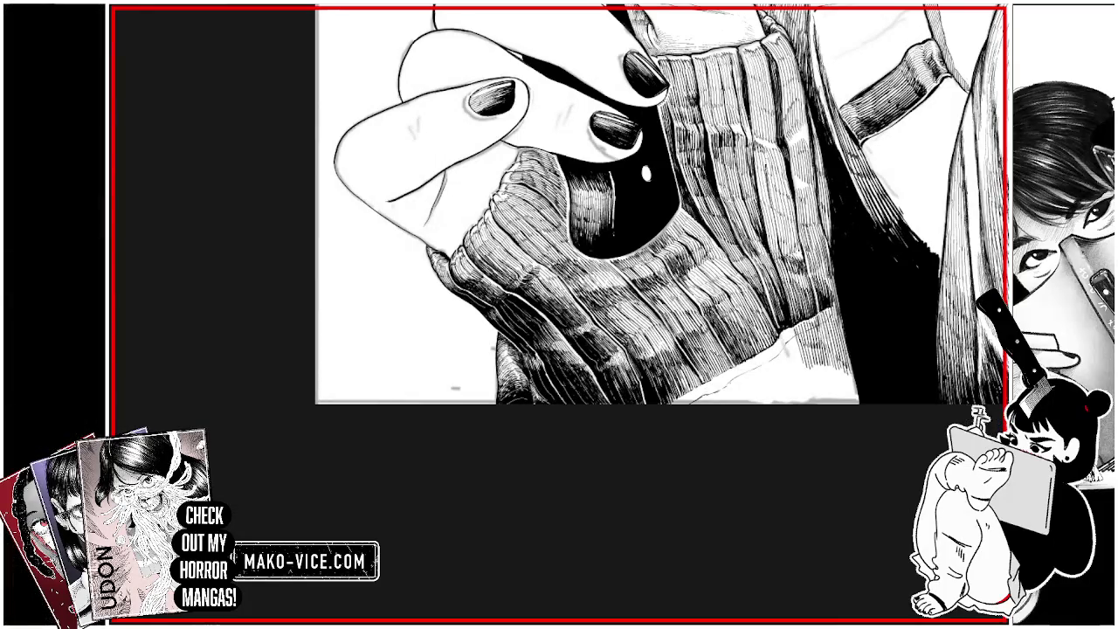
pyautogui.moveTo(757, 123)
pyautogui.mouseDown()
pyautogui.moveTo(751, 54)
pyautogui.moveTo(800, 309)
pyautogui.moveTo(814, 262)
pyautogui.moveTo(785, 64)
pyautogui.mouseUp()
# - Draw five short thin hatch strokes along the sweater's right-side and lower ribs
pyautogui.moveTo(803, 142); pyautogui.dragTo(802, 126)
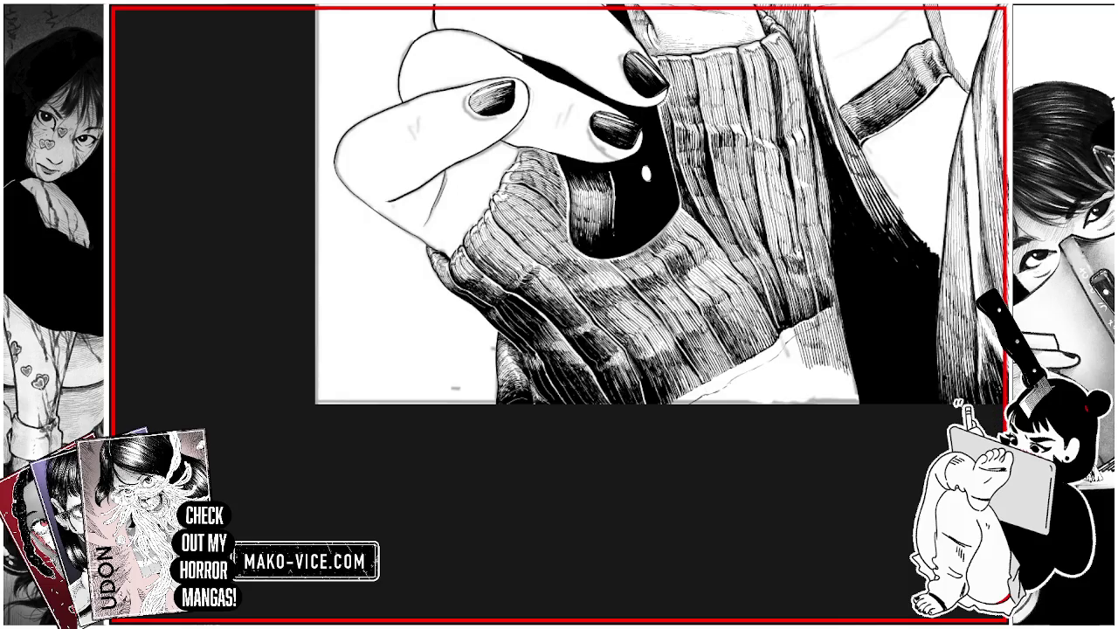
pyautogui.moveTo(807, 173); pyautogui.dragTo(805, 152)
pyautogui.moveTo(817, 217); pyautogui.dragTo(813, 194)
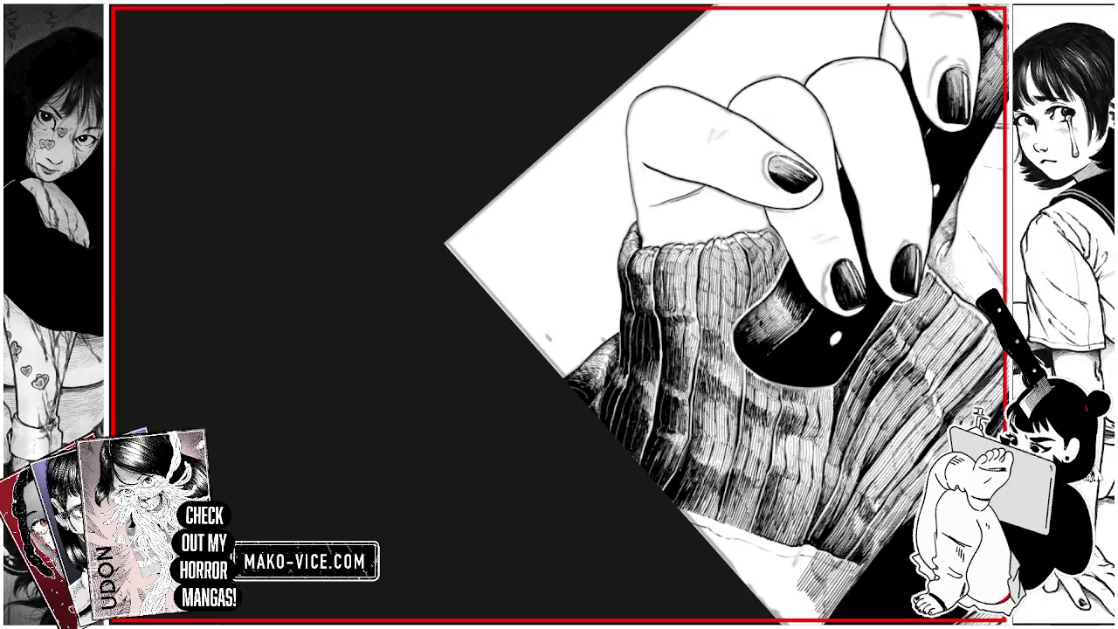
pyautogui.moveTo(690, 389); pyautogui.dragTo(687, 360)
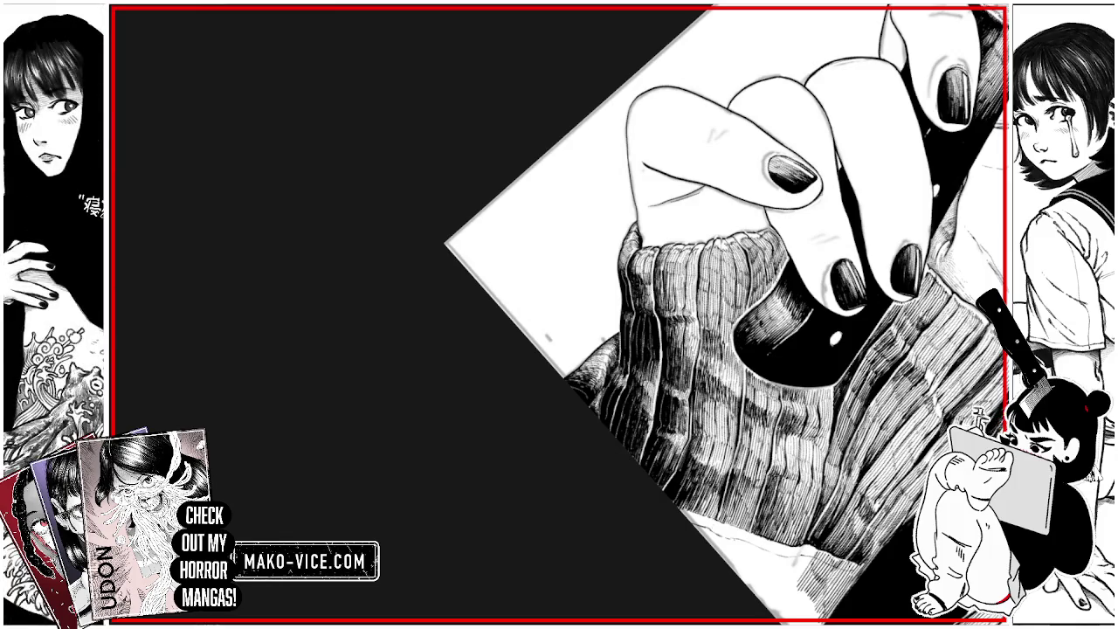
pyautogui.moveTo(697, 392); pyautogui.dragTo(700, 343)
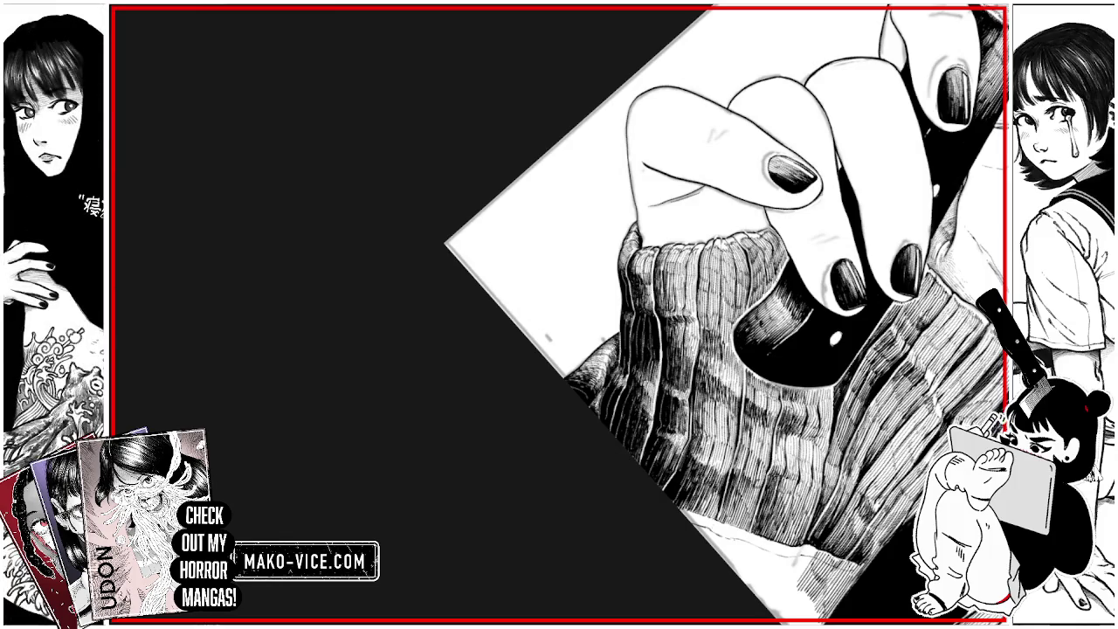
# - Lighten a small patch of hatching on the lower sweater ribbing
pyautogui.moveTo(687, 454); pyautogui.dragTo(683, 444)
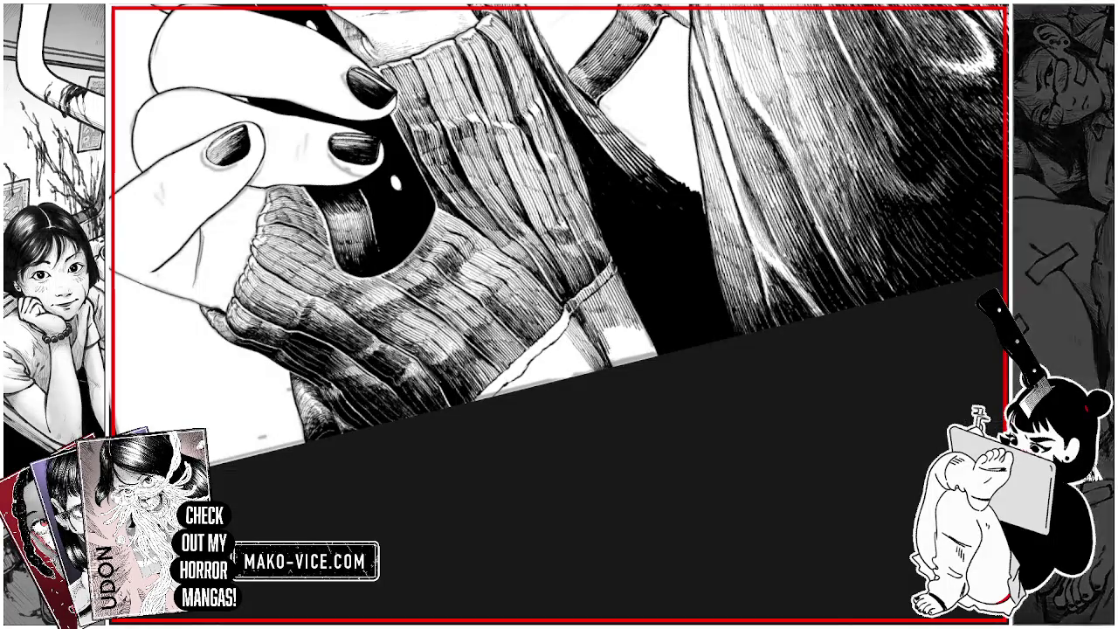
# - Scroll the canvas down and back up to review the hatched sleeve and hand
pyautogui.scroll(-3, 559, 236)
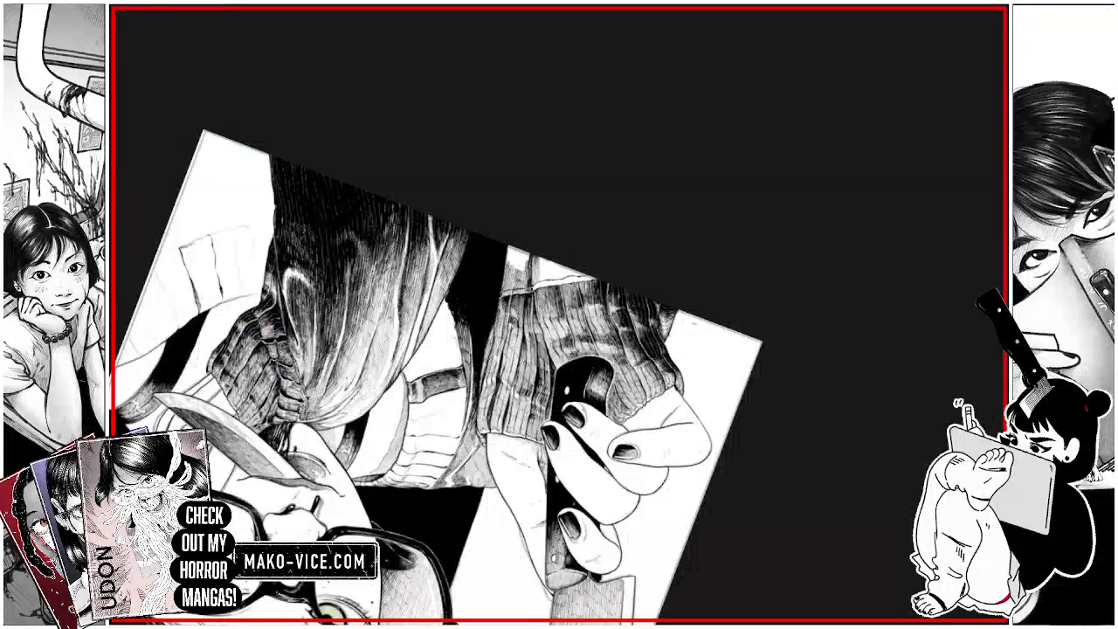
pyautogui.scroll(3, 559, 349)
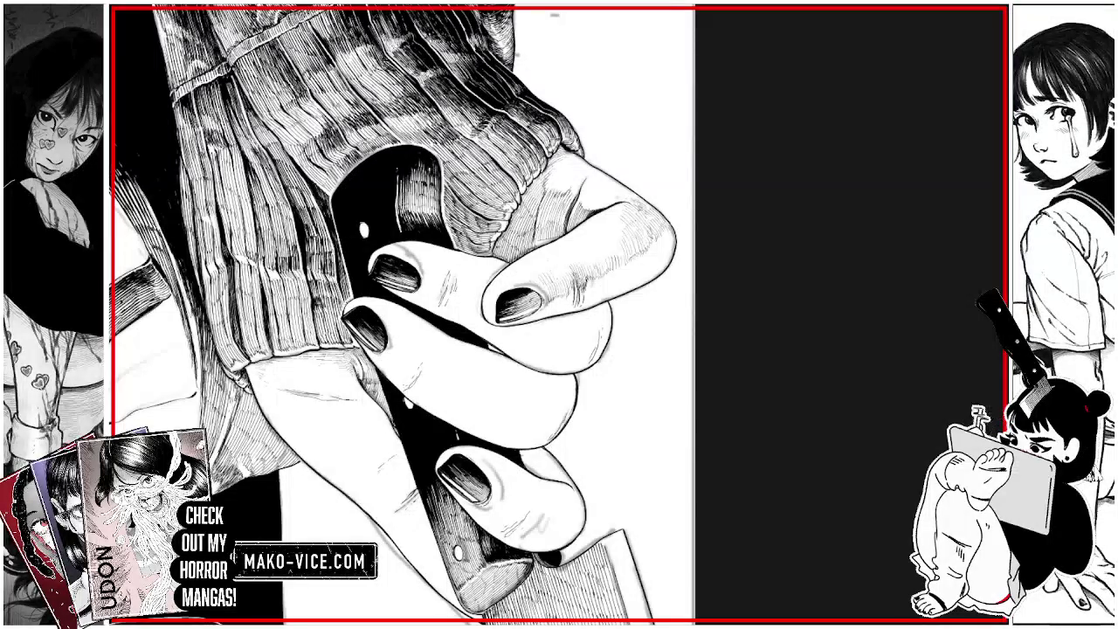
# - Shade the finger beside the knife handle with short hatching strokes
pyautogui.moveTo(557, 267); pyautogui.dragTo(605, 239)
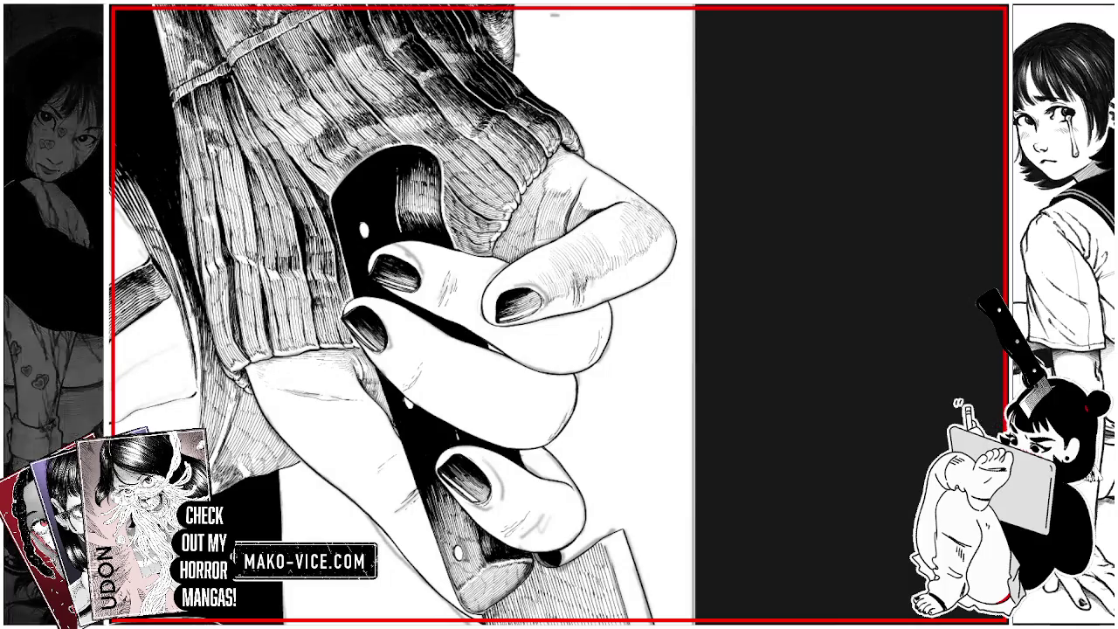